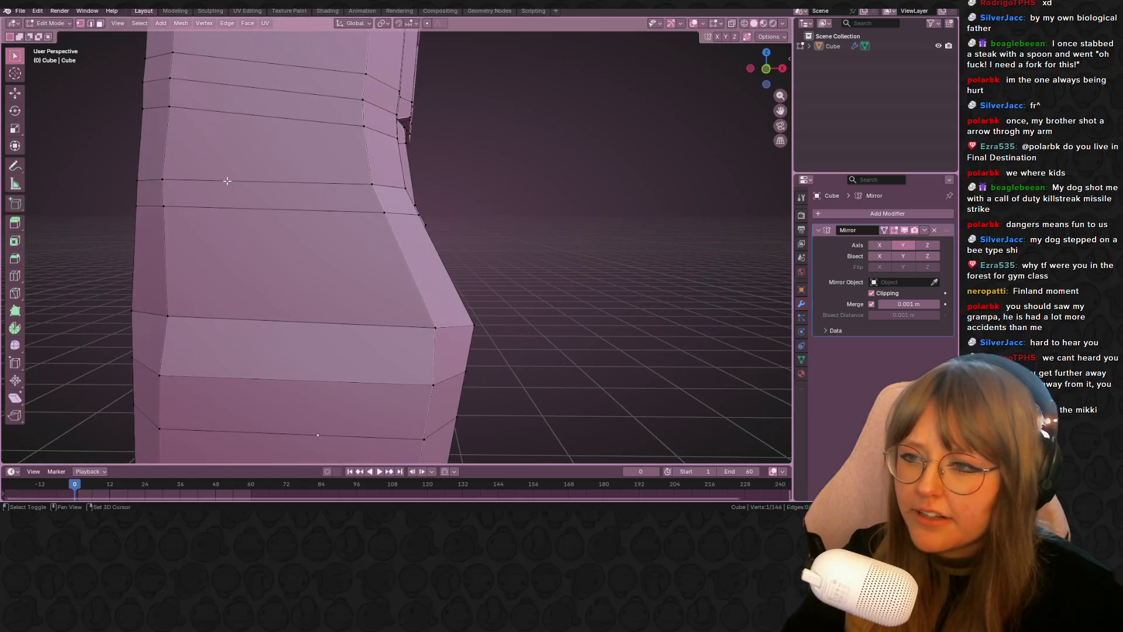
Step: In front orthographic view, select the cabinet's side edge and move it to a new position
{"action": "left_click", "coordinate": [163, 179], "text": "shift"}
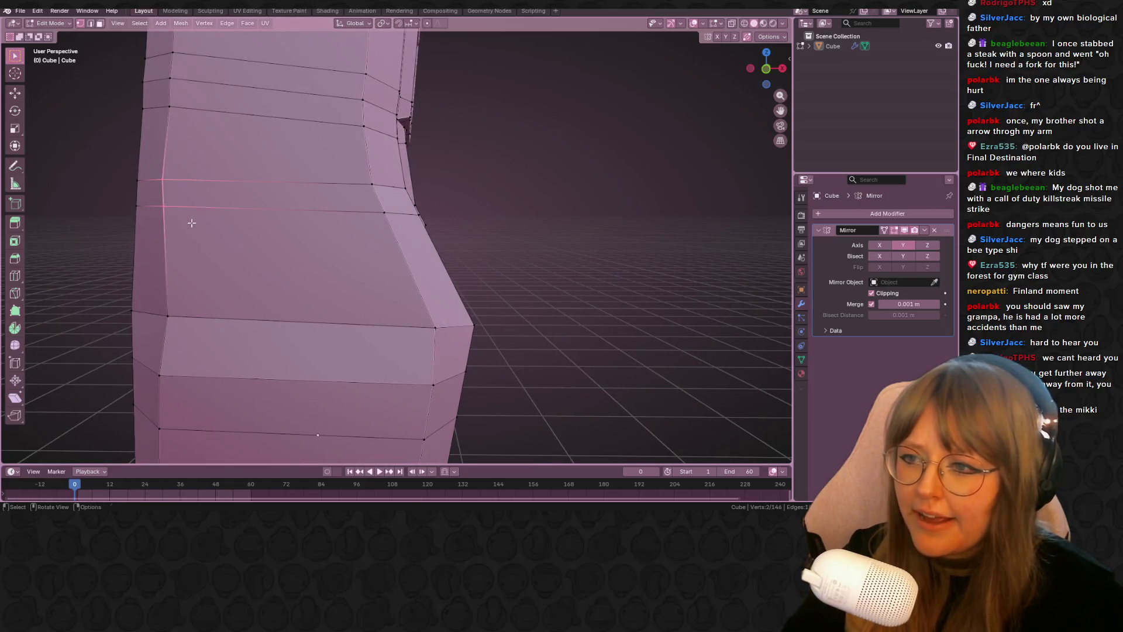
{"action": "left_click", "coordinate": [766, 69]}
{"action": "scroll", "coordinate": [509, 130], "scroll_direction": "up", "scroll_amount": 4}
{"action": "middle_click_drag", "start_coordinate": [288, 201], "coordinate": [298, 190], "text": "shift"}
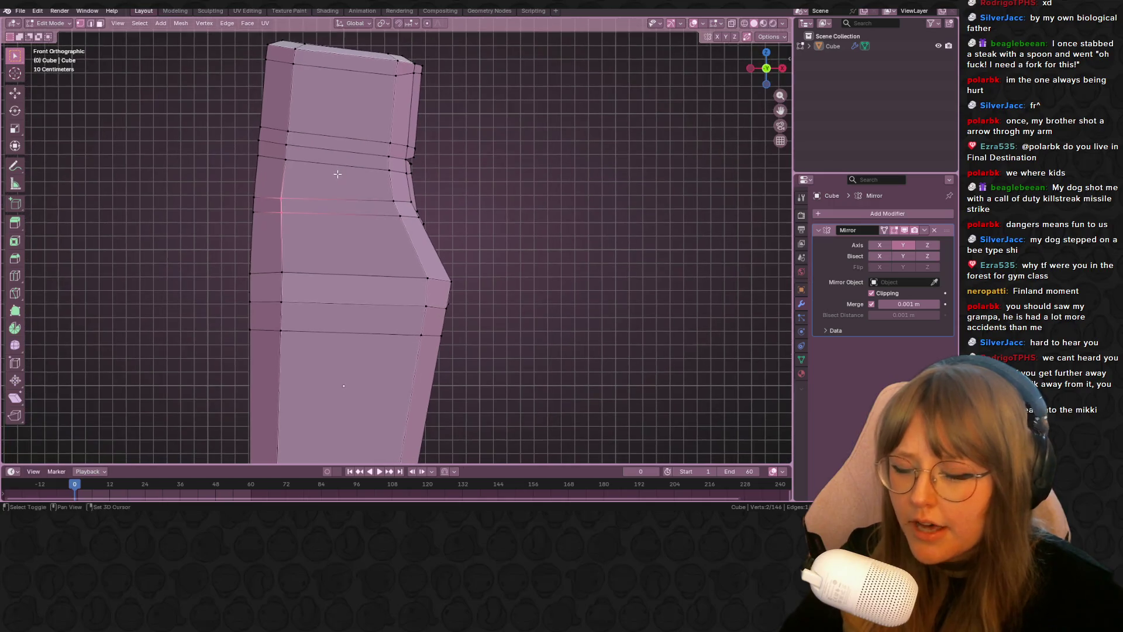
{"action": "key", "text": "g"}
{"action": "left_click", "coordinate": [274, 119]}
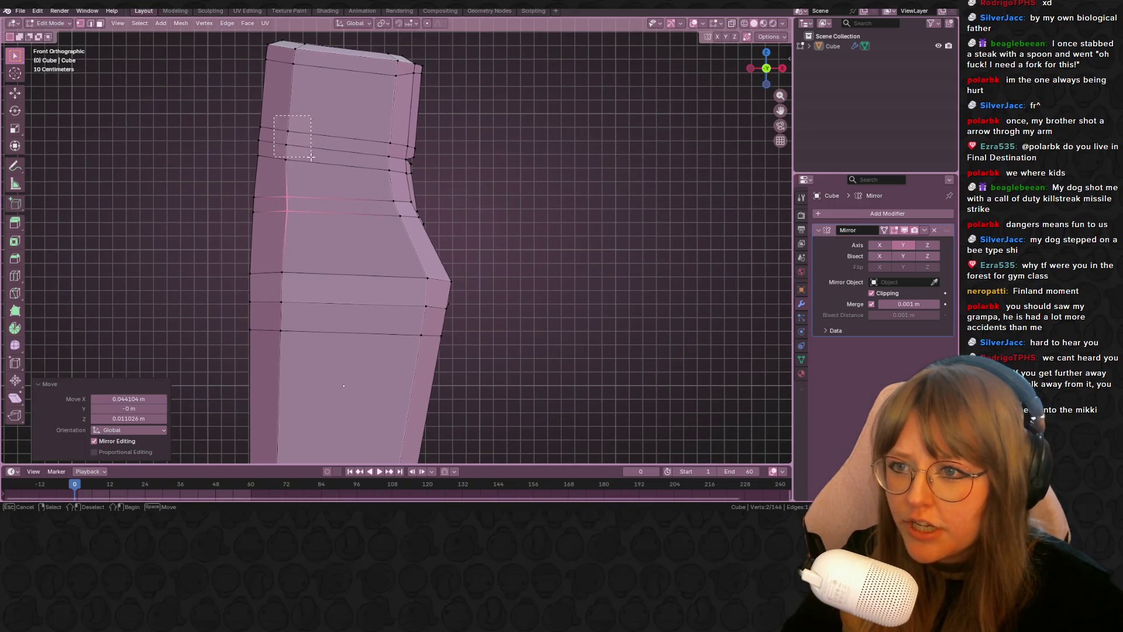
Step: Cancel a move of the upper side vertices, return to Object Mode, and orbit around the screen inset
{"action": "key", "text": "g"}
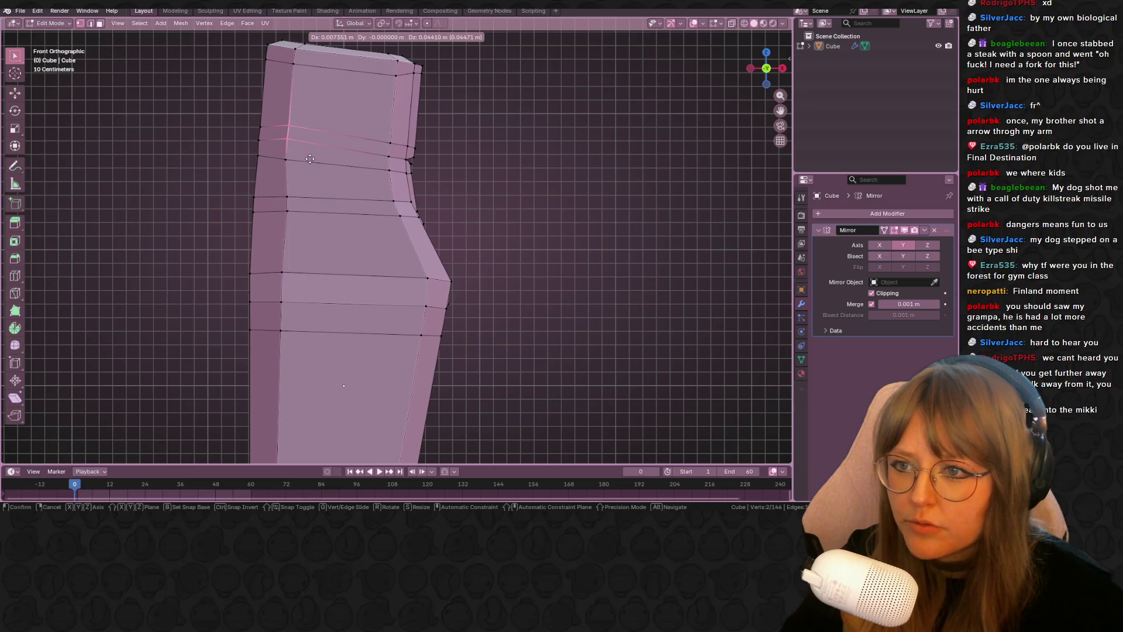
{"action": "right_click", "coordinate": [306, 162]}
{"action": "key", "text": "ctrl+z"}
{"action": "key", "text": "ctrl+z"}
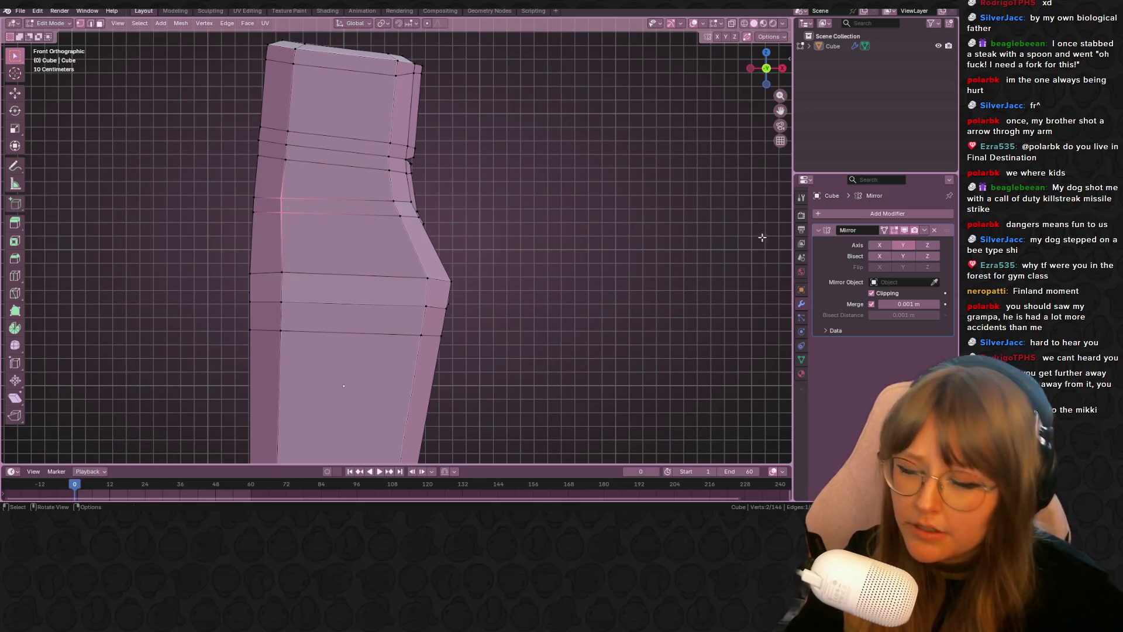
{"action": "key", "text": "Tab"}
{"action": "mouse_move", "coordinate": [546, 238]}
{"action": "middle_mouse_down"}
{"action": "mouse_move", "coordinate": [651, 187]}
{"action": "mouse_move", "coordinate": [594, 205]}
{"action": "middle_mouse_up"}
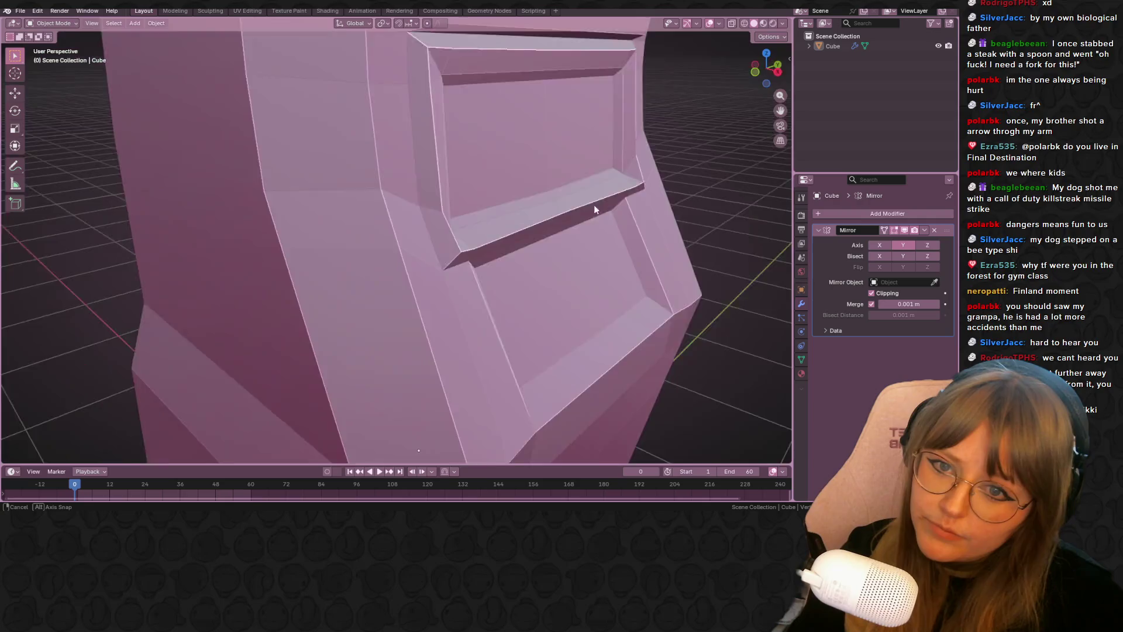
{"action": "scroll", "coordinate": [477, 204], "scroll_direction": "down", "scroll_amount": 8}
{"action": "mouse_move", "coordinate": [304, 230]}
{"action": "middle_mouse_down"}
{"action": "mouse_move", "coordinate": [426, 236]}
{"action": "mouse_move", "coordinate": [364, 212]}
{"action": "mouse_move", "coordinate": [468, 111]}
{"action": "mouse_move", "coordinate": [444, 130]}
{"action": "mouse_move", "coordinate": [486, 175]}
{"action": "mouse_move", "coordinate": [399, 149]}
{"action": "mouse_move", "coordinate": [578, 289]}
{"action": "mouse_move", "coordinate": [665, 264]}
{"action": "mouse_move", "coordinate": [377, 244]}
{"action": "middle_mouse_up"}
{"action": "key", "text": "a"}
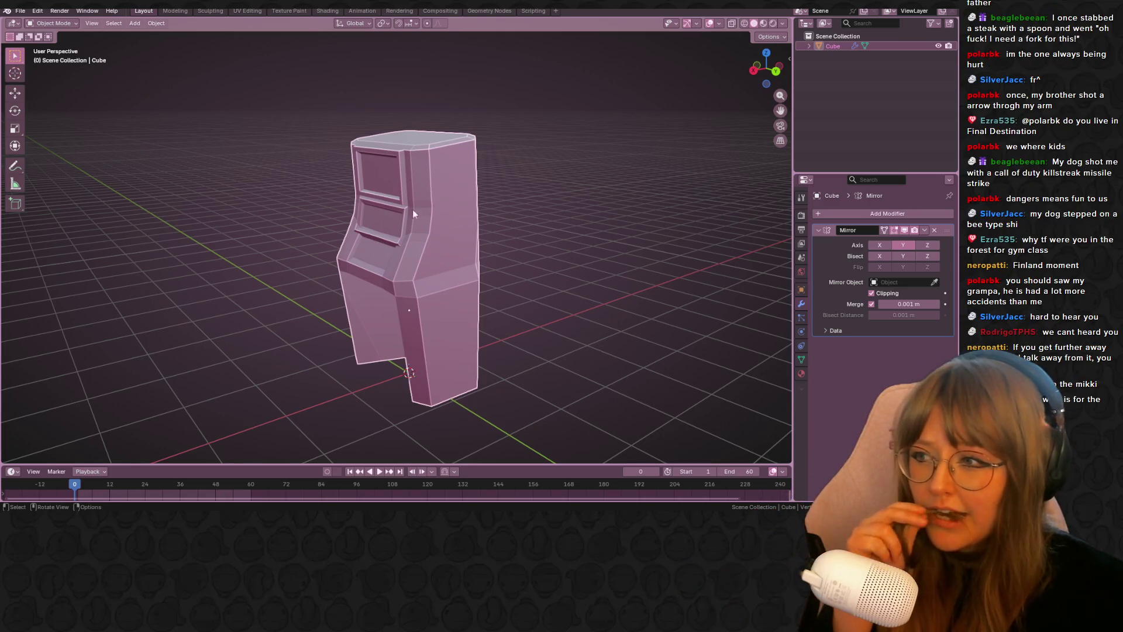
{"action": "middle_click_drag", "start_coordinate": [413, 210], "coordinate": [465, 209]}
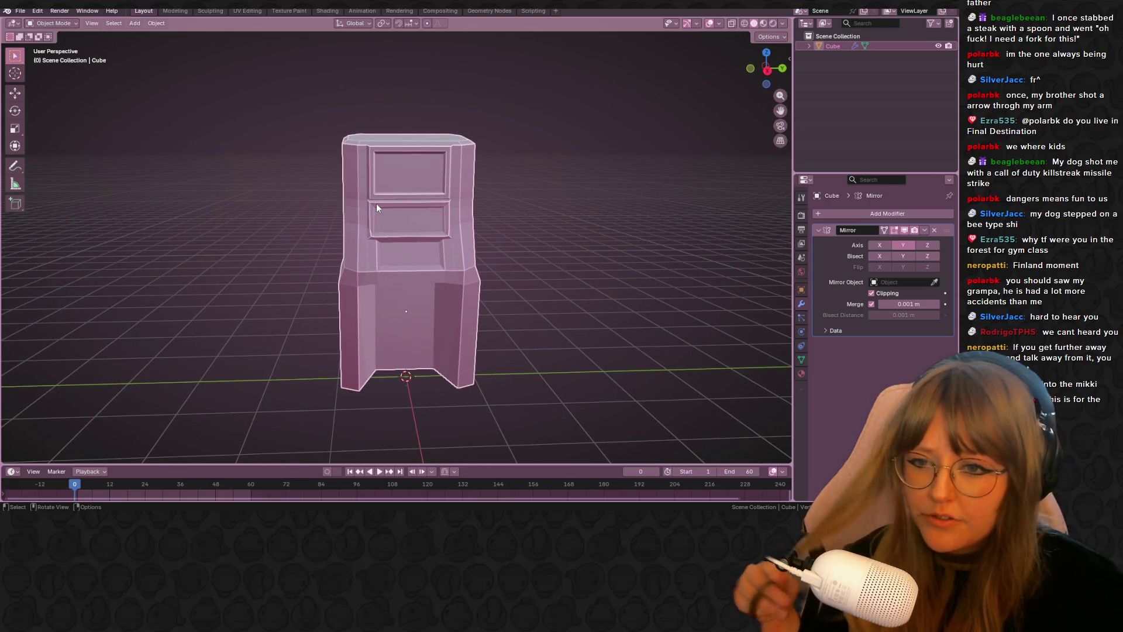
{"action": "mouse_move", "coordinate": [377, 272]}
{"action": "middle_mouse_down"}
{"action": "mouse_move", "coordinate": [381, 184]}
{"action": "mouse_move", "coordinate": [483, 184]}
{"action": "mouse_move", "coordinate": [518, 206]}
{"action": "mouse_move", "coordinate": [419, 292]}
{"action": "mouse_move", "coordinate": [468, 294]}
{"action": "mouse_move", "coordinate": [487, 265]}
{"action": "mouse_move", "coordinate": [440, 235]}
{"action": "mouse_move", "coordinate": [501, 251]}
{"action": "mouse_move", "coordinate": [466, 267]}
{"action": "middle_mouse_up"}
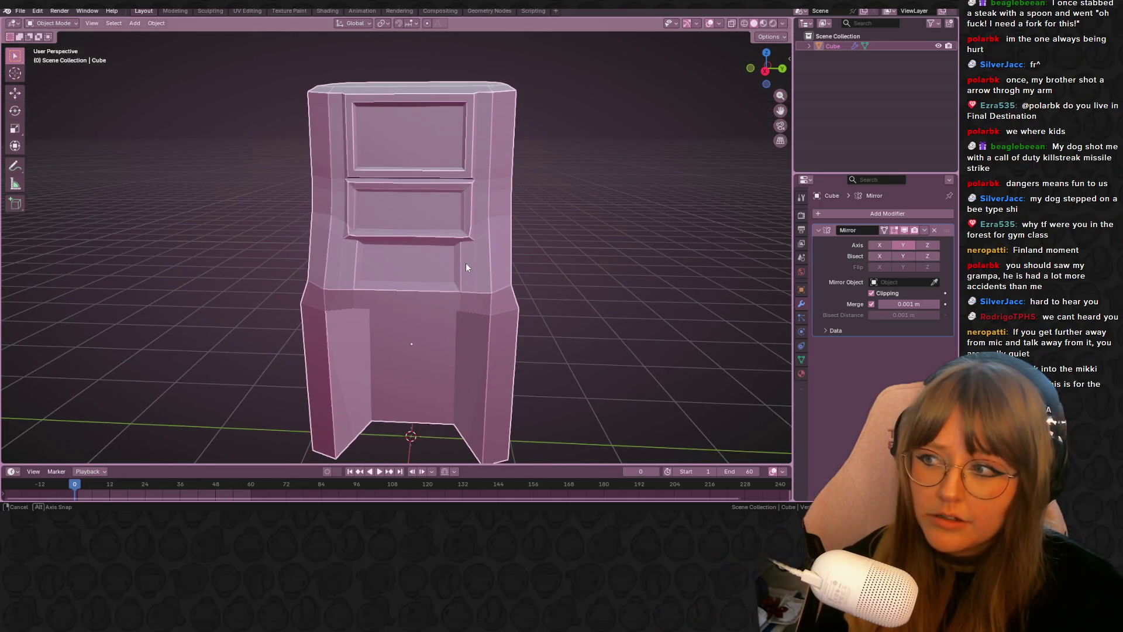
{"action": "scroll", "coordinate": [465, 266], "scroll_direction": "down", "scroll_amount": 4}
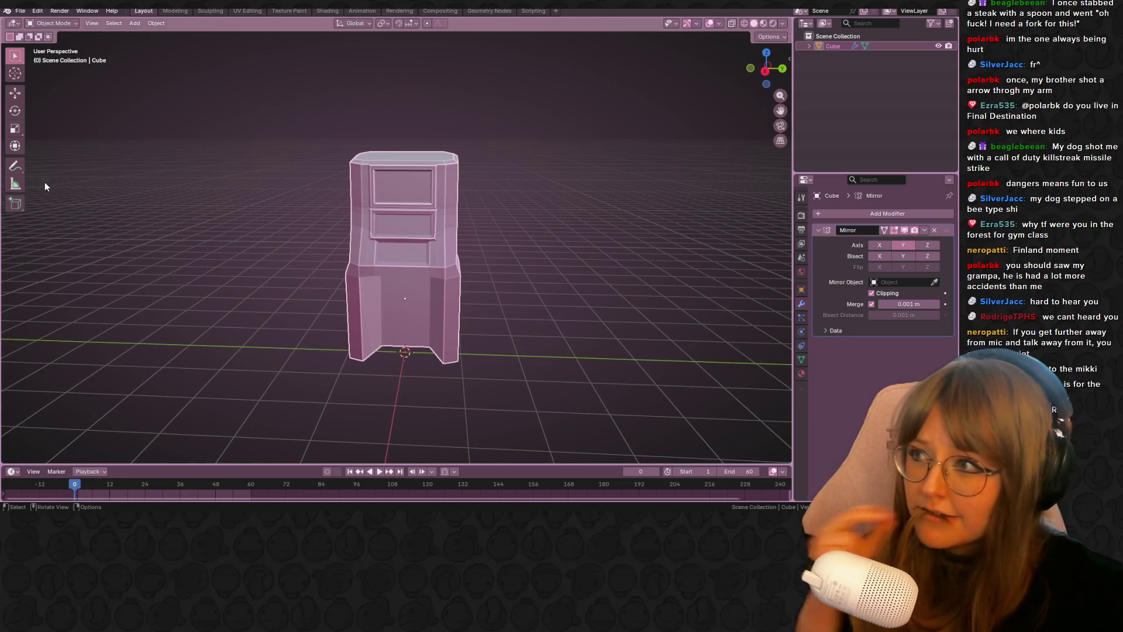
Step: In Edit Mode, slide a front-panel vertex along its edge by factor 0.158
{"action": "mouse_move", "coordinate": [382, 214]}
{"action": "middle_mouse_down"}
{"action": "mouse_move", "coordinate": [419, 223]}
{"action": "mouse_move", "coordinate": [393, 223]}
{"action": "mouse_move", "coordinate": [378, 271]}
{"action": "mouse_move", "coordinate": [413, 258]}
{"action": "middle_mouse_up"}
{"action": "scroll", "coordinate": [416, 224], "scroll_direction": "up", "scroll_amount": 5}
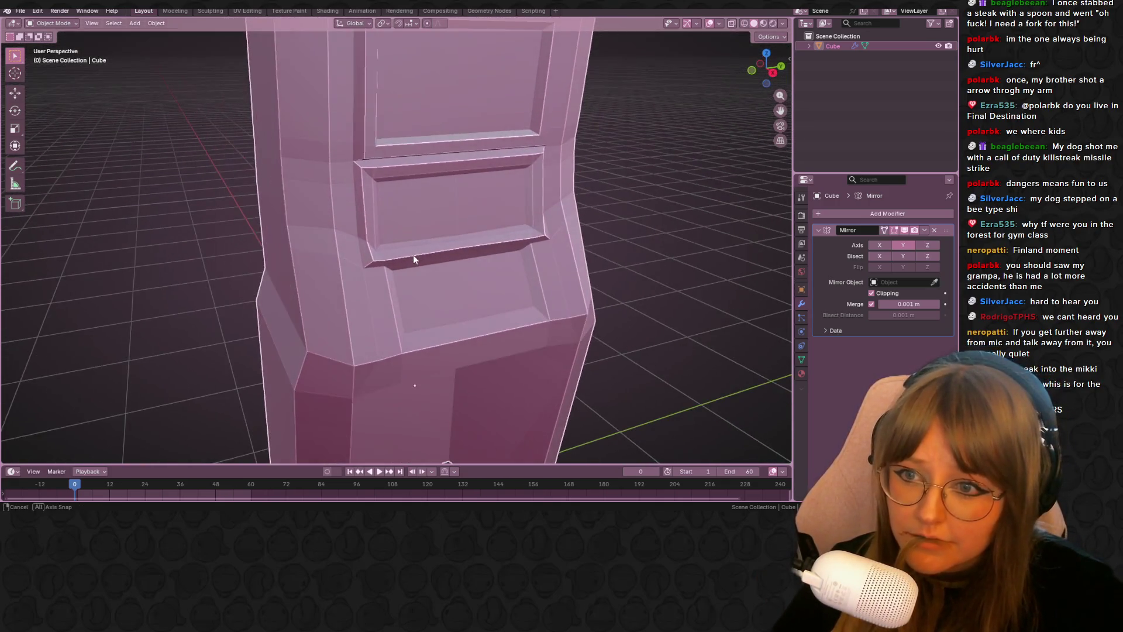
{"action": "key", "text": "Tab"}
{"action": "scroll", "coordinate": [295, 150], "scroll_direction": "up", "scroll_amount": 3}
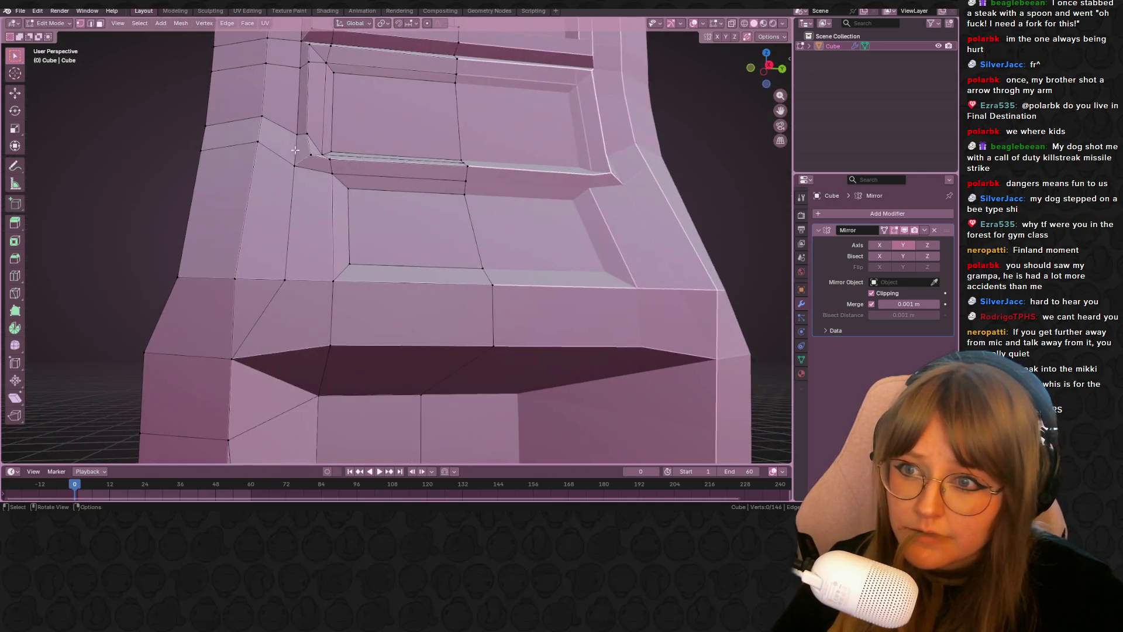
{"action": "mouse_move", "coordinate": [316, 126]}
{"action": "middle_mouse_down"}
{"action": "mouse_move", "coordinate": [371, 176]}
{"action": "mouse_move", "coordinate": [416, 165]}
{"action": "mouse_move", "coordinate": [311, 178]}
{"action": "middle_mouse_up"}
{"action": "key", "text": "shift+v"}
{"action": "left_click", "coordinate": [421, 170]}
Step: Move a base vertex, another vertex, and a recessed-panel vertex so the recess edges line up
{"action": "scroll", "coordinate": [310, 178], "scroll_direction": "down", "scroll_amount": 6}
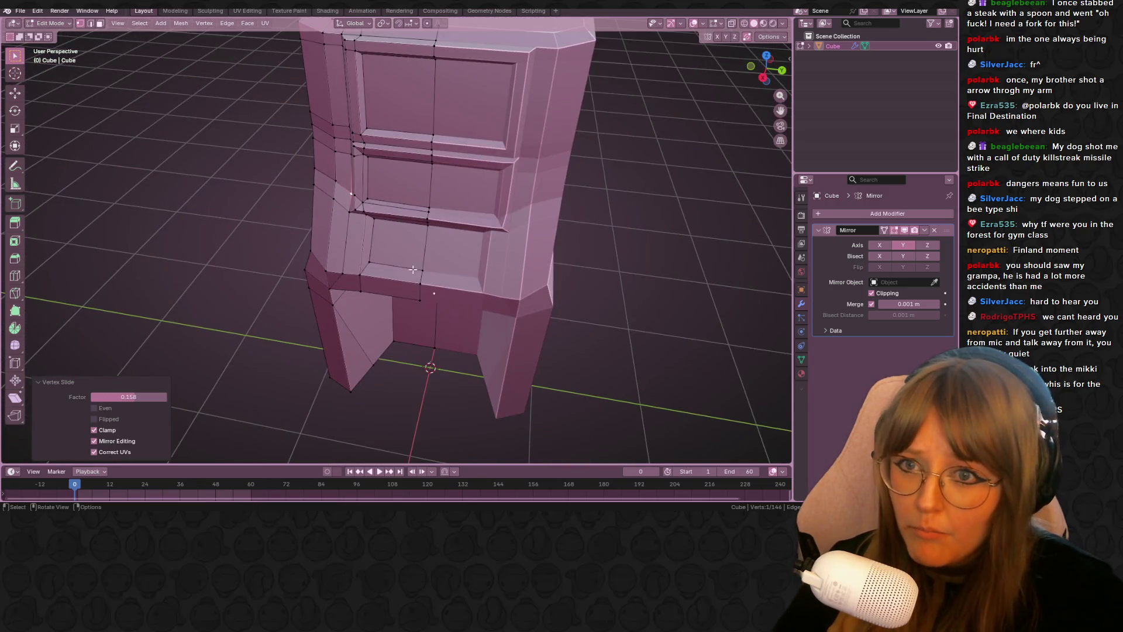
{"action": "mouse_move", "coordinate": [409, 193]}
{"action": "middle_mouse_down"}
{"action": "mouse_move", "coordinate": [487, 207]}
{"action": "mouse_move", "coordinate": [421, 176]}
{"action": "middle_mouse_up"}
{"action": "scroll", "coordinate": [422, 176], "scroll_direction": "up", "scroll_amount": 6}
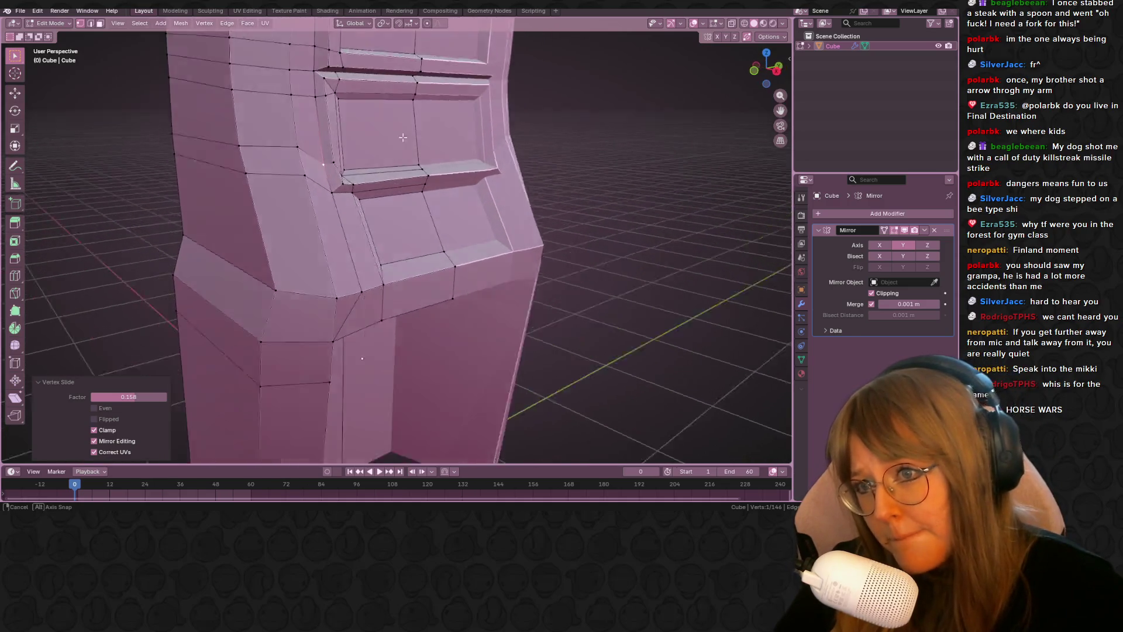
{"action": "mouse_move", "coordinate": [302, 104]}
{"action": "middle_mouse_down"}
{"action": "mouse_move", "coordinate": [281, 142]}
{"action": "mouse_move", "coordinate": [444, 263]}
{"action": "mouse_move", "coordinate": [397, 86]}
{"action": "mouse_move", "coordinate": [427, 168]}
{"action": "mouse_move", "coordinate": [371, 244]}
{"action": "mouse_move", "coordinate": [271, 145]}
{"action": "mouse_move", "coordinate": [389, 193]}
{"action": "mouse_move", "coordinate": [323, 131]}
{"action": "mouse_move", "coordinate": [345, 146]}
{"action": "mouse_move", "coordinate": [347, 126]}
{"action": "mouse_move", "coordinate": [370, 151]}
{"action": "middle_mouse_up"}
{"action": "scroll", "coordinate": [331, 188], "scroll_direction": "down", "scroll_amount": 5}
{"action": "key", "text": "g"}
{"action": "left_click", "coordinate": [372, 244]}
{"action": "key", "text": "g"}
{"action": "left_click", "coordinate": [270, 156]}
{"action": "key", "text": "g"}
{"action": "left_click", "coordinate": [323, 131]}
{"action": "middle_click_drag", "start_coordinate": [465, 160], "coordinate": [464, 160]}
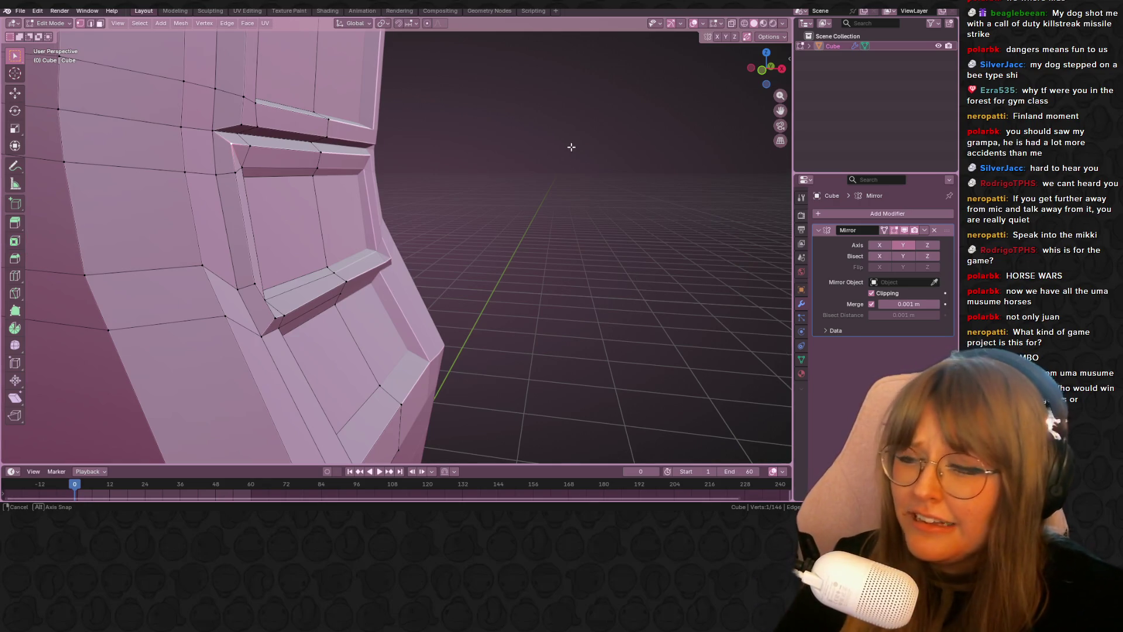
Step: Inspect the inset screen panel from several angles, then switch to the browser showing the Twitch stream
{"action": "middle_click_drag", "start_coordinate": [572, 146], "coordinate": [525, 187]}
{"action": "scroll", "coordinate": [525, 188], "scroll_direction": "up", "scroll_amount": 5}
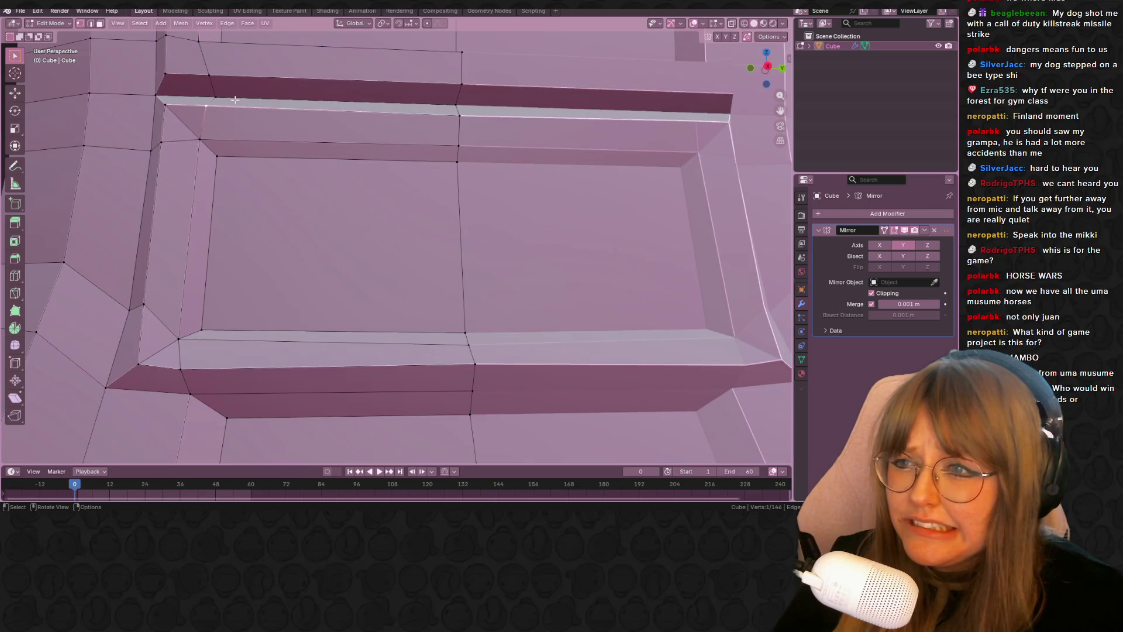
{"action": "mouse_move", "coordinate": [173, 113]}
{"action": "middle_mouse_down"}
{"action": "mouse_move", "coordinate": [272, 138]}
{"action": "mouse_move", "coordinate": [247, 176]}
{"action": "middle_mouse_up"}
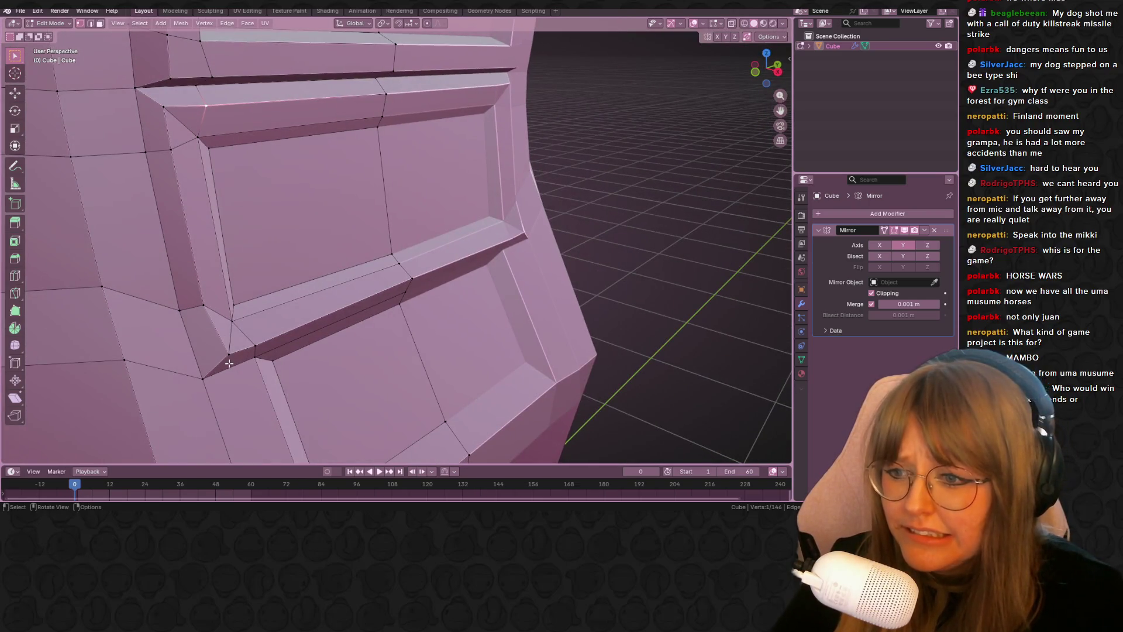
{"action": "middle_click_drag", "start_coordinate": [214, 308], "coordinate": [408, 198]}
{"action": "middle_click_drag", "start_coordinate": [345, 294], "coordinate": [325, 312]}
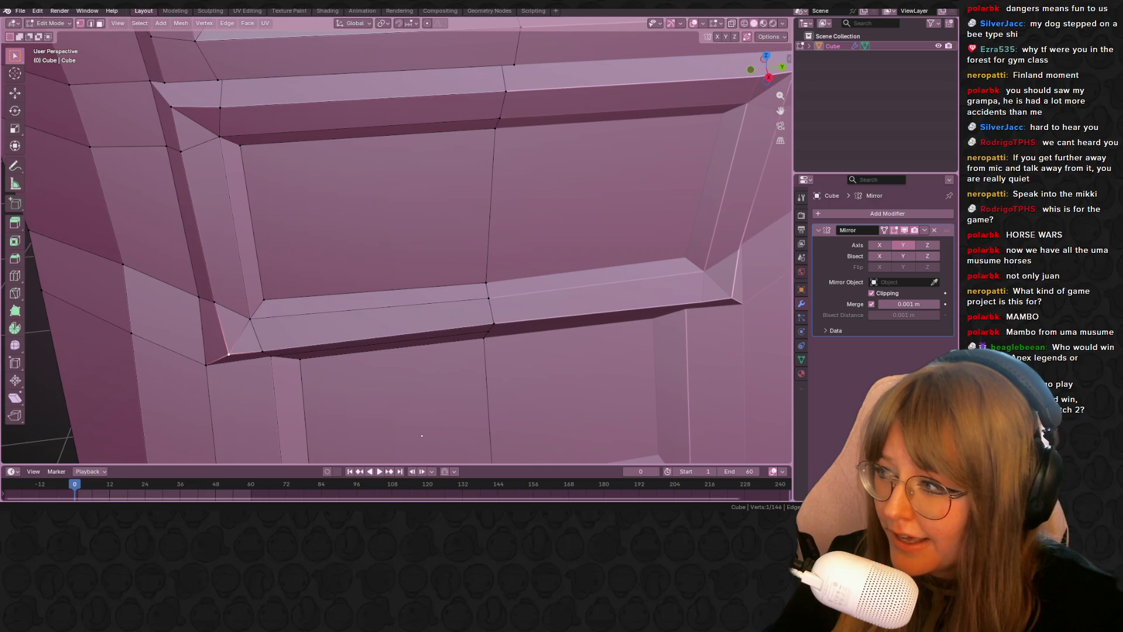
{"action": "key", "text": "alt+Tab"}
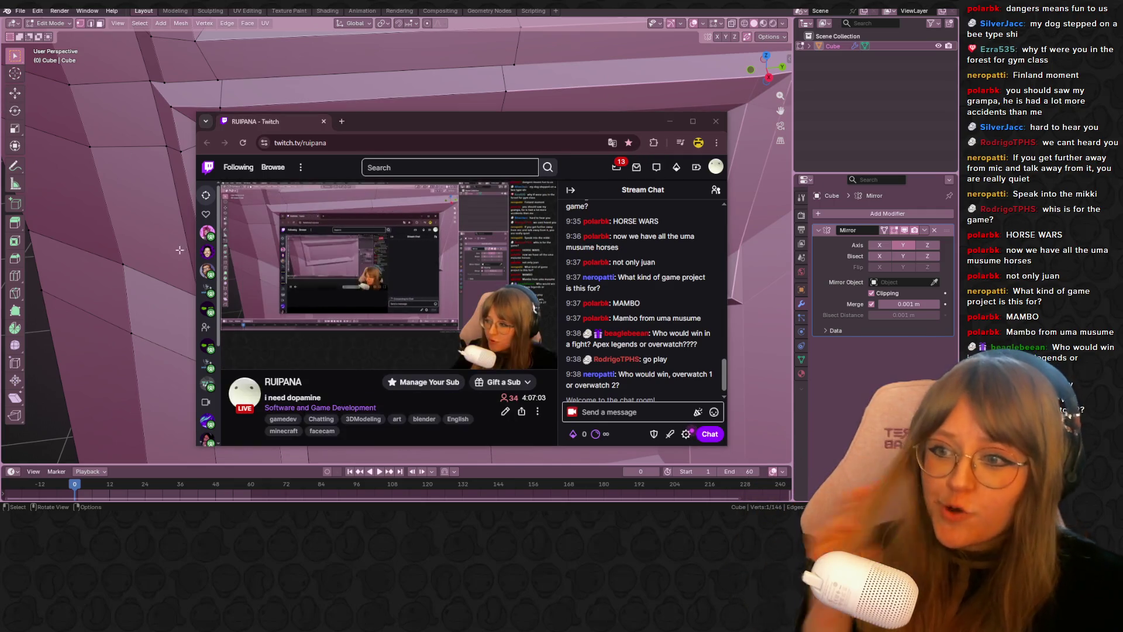
{"action": "mouse_move", "coordinate": [212, 266]}
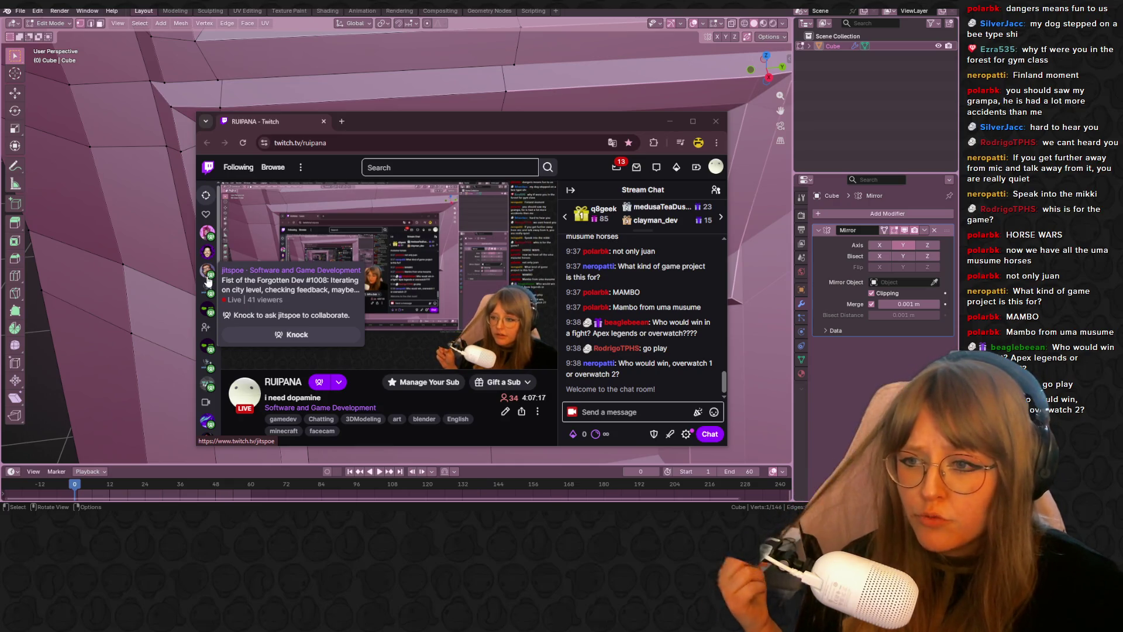
Step: Enter / in the stream chat message box to show the slash-command suggestions
{"action": "left_click", "coordinate": [610, 409]}
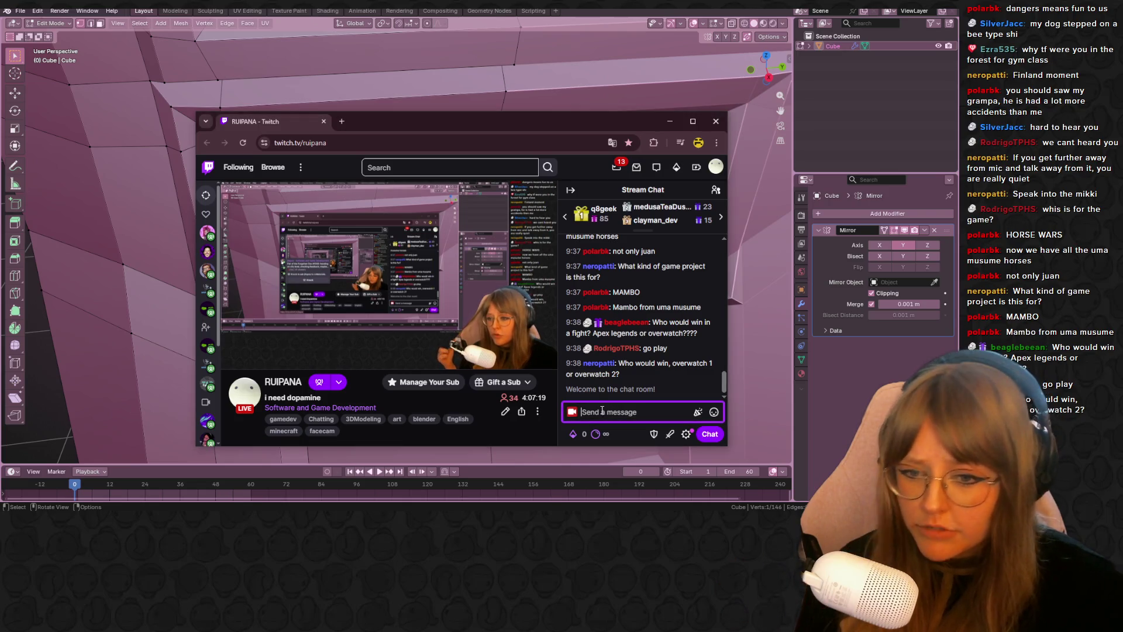
{"action": "type", "text": "/"}
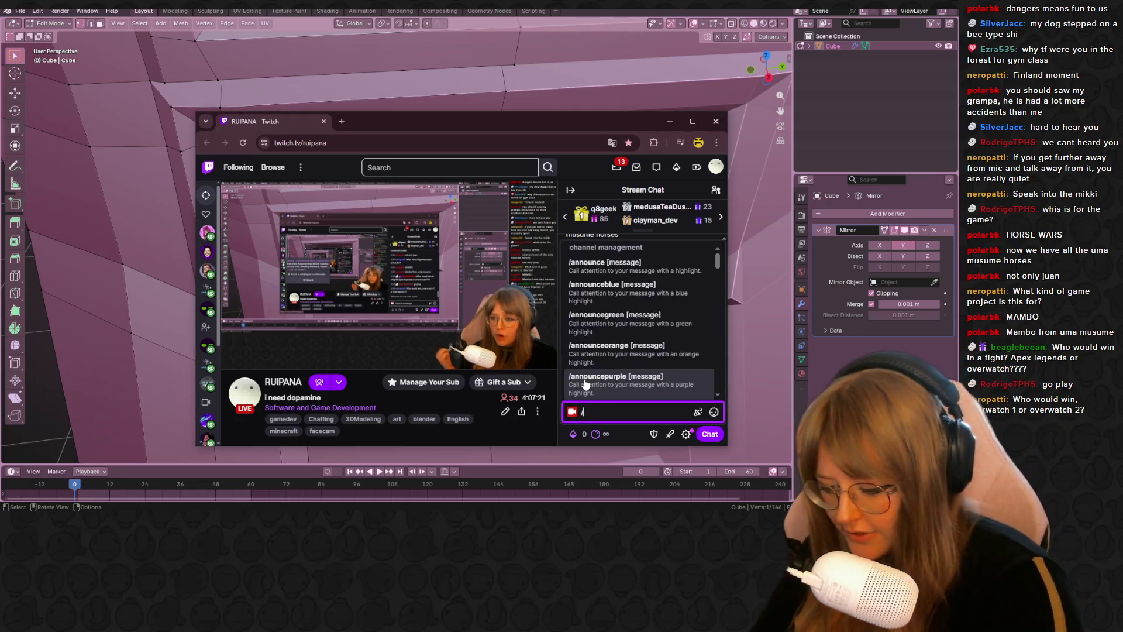